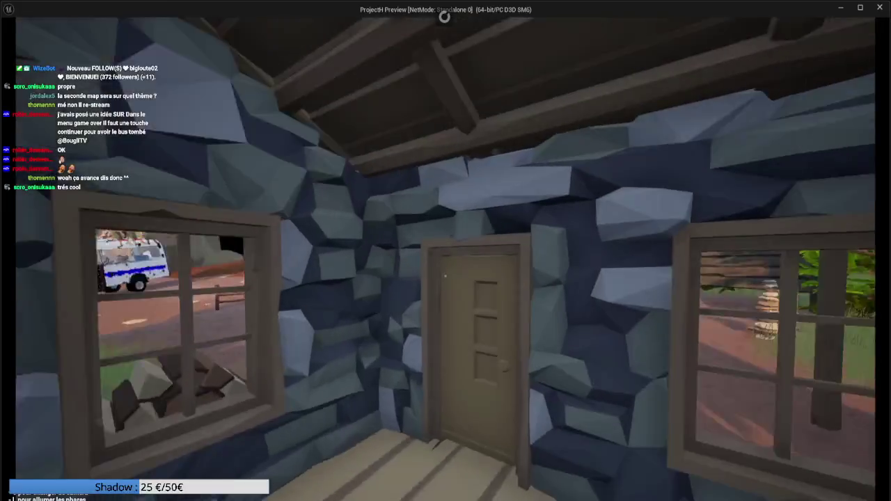
# - Stop the standalone playtest of the bus level with Esc
pyautogui.press('e')
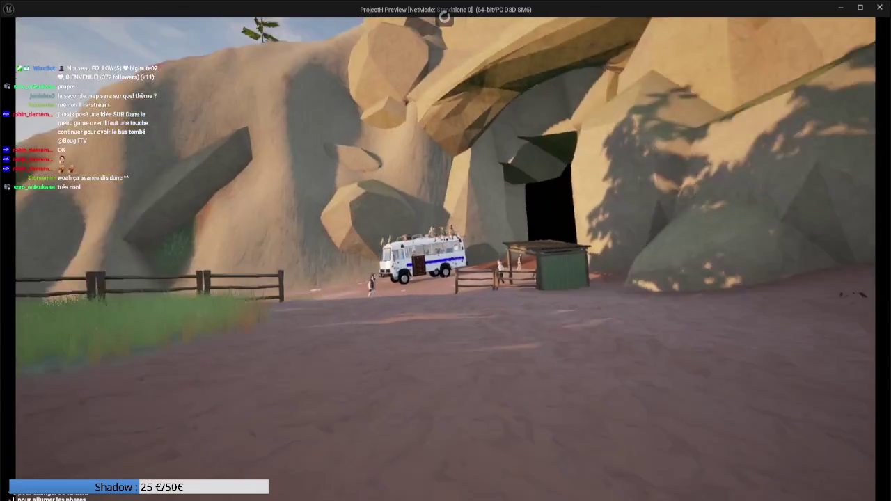
pyautogui.hotkey('alt', 'Tab')
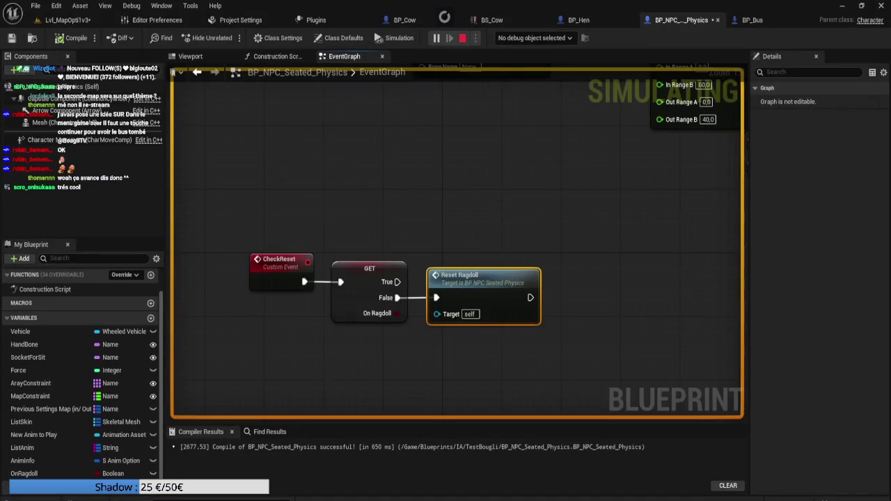
pyautogui.press('Escape')
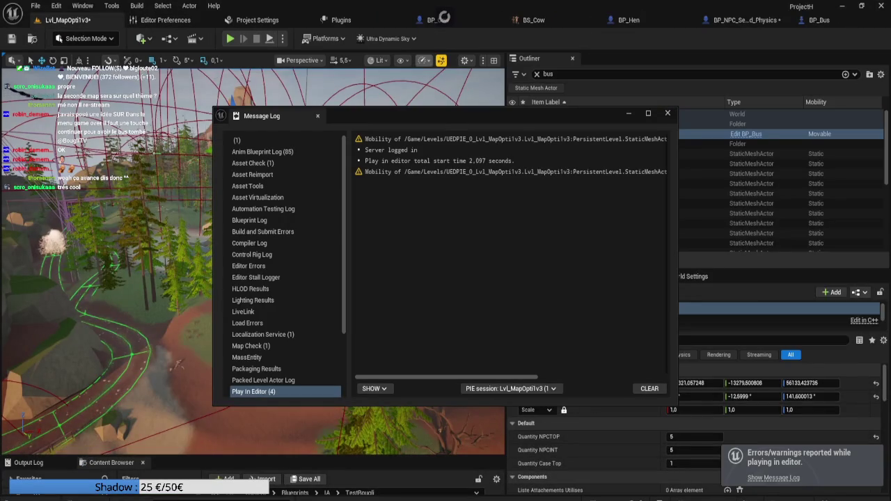
# - Dismiss the Message Log and return to the level running in Play In Editor
pyautogui.click(424, 60)
pyautogui.moveTo(474, 119)
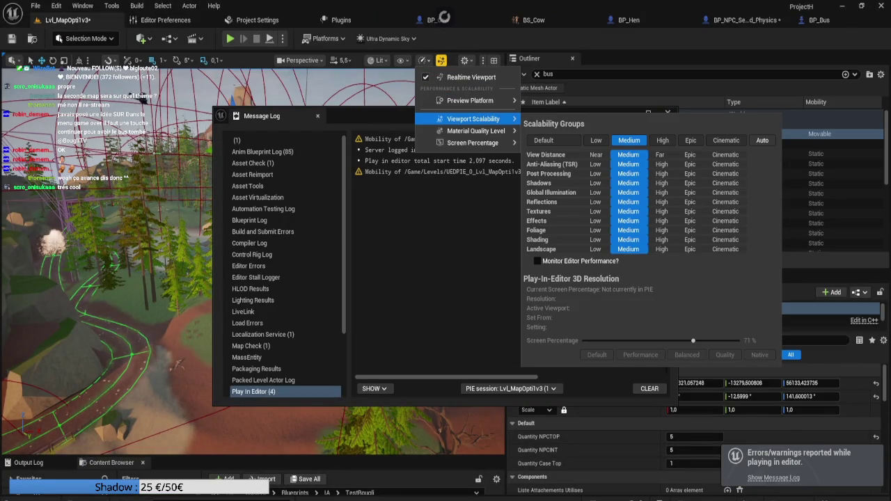
pyautogui.click(188, 104)
pyautogui.click(667, 113)
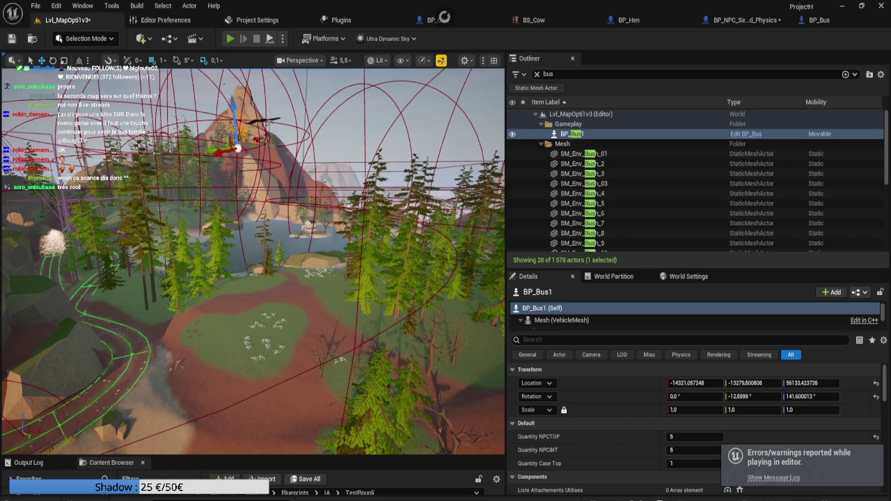
pyautogui.hotkey('alt', 'Tab')
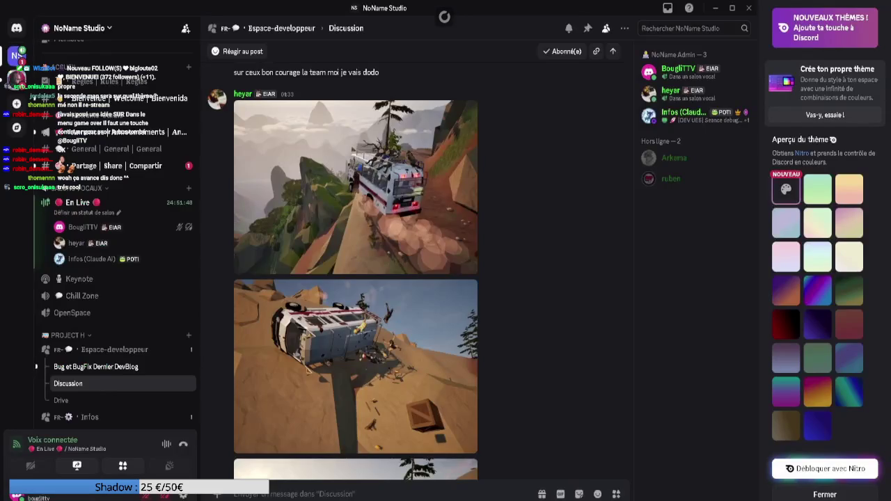
pyautogui.hotkey('alt', 'Tab')
# - Run 'stat fps' in the console to show the frame-rate counter
pyautogui.press('`')
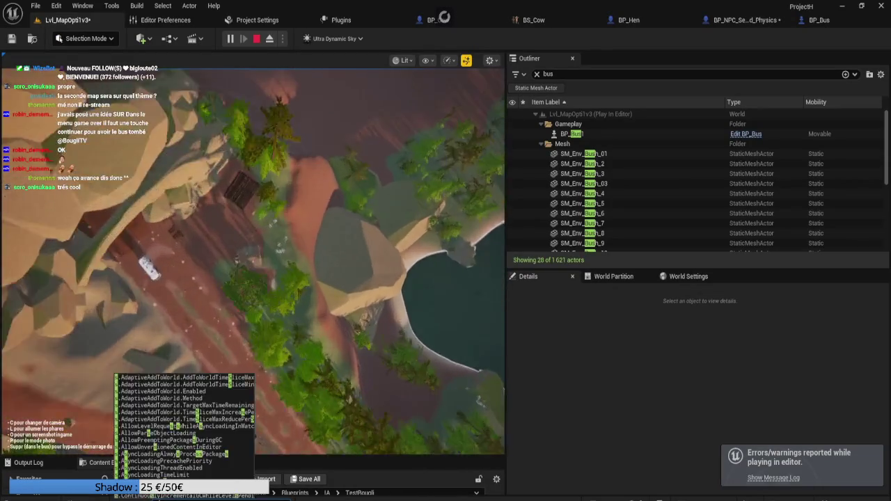
pyautogui.write('stat fps')
pyautogui.press('Return')
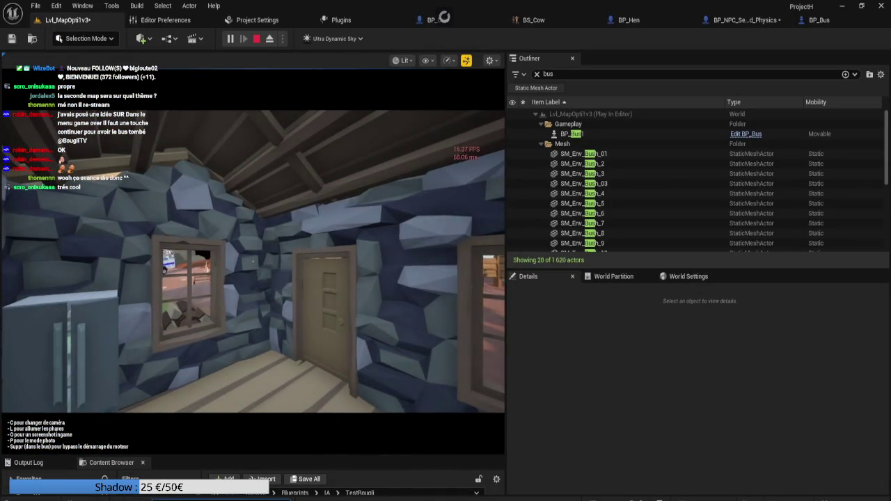
# - Walk out of the house to the bus, board it, switch to the rear camera, and drive forward
pyautogui.press('w')
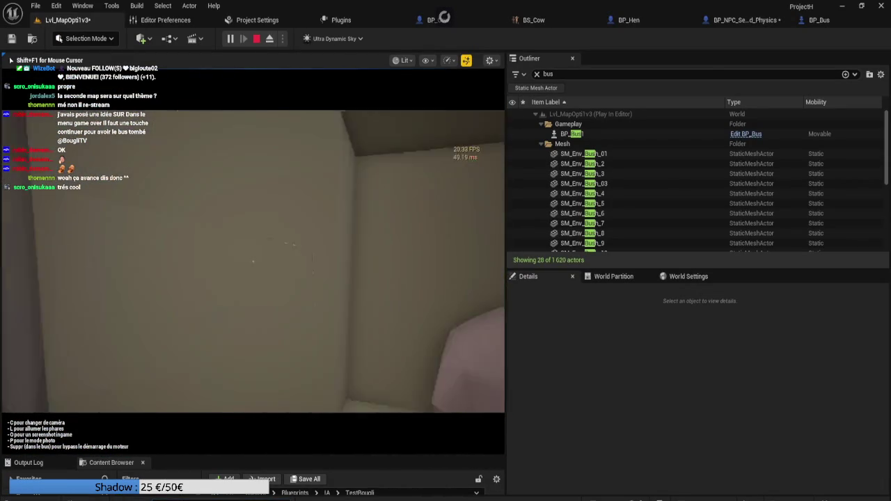
pyautogui.press('w')
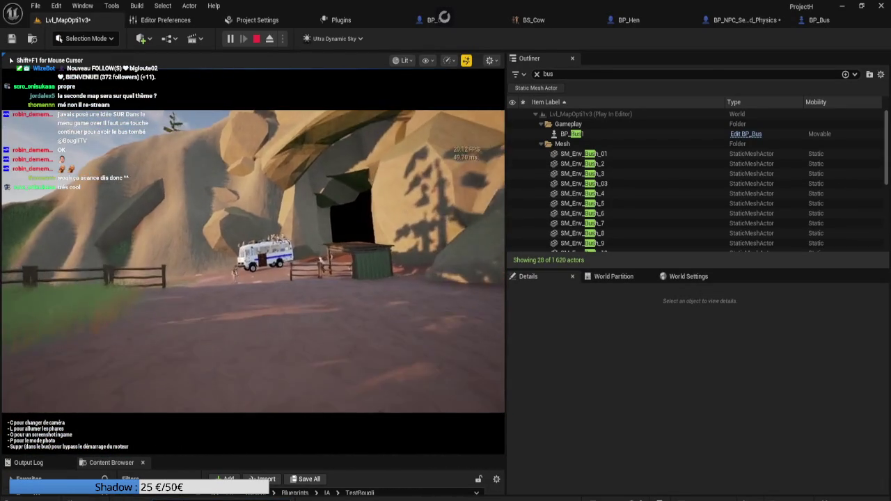
pyautogui.press('w')
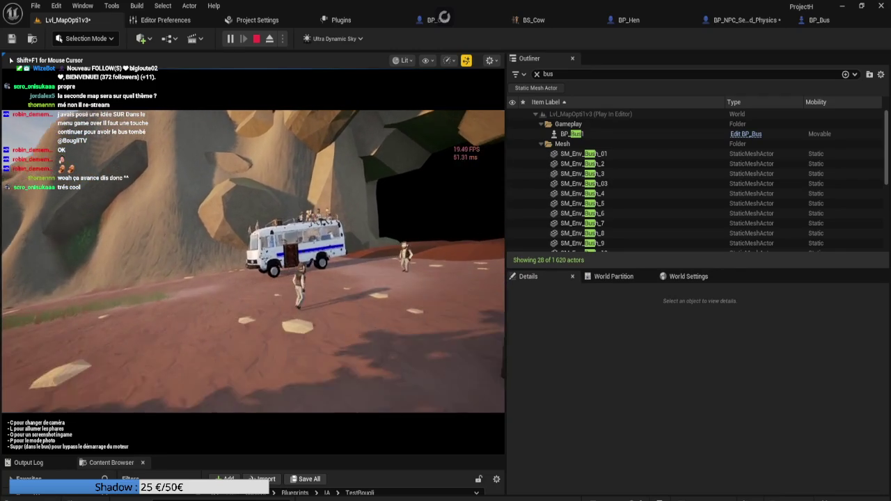
pyautogui.press('w')
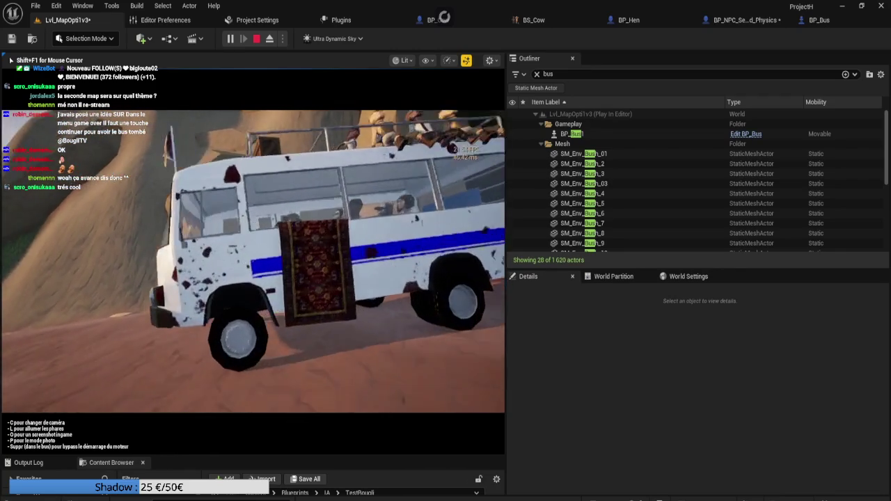
pyautogui.press('w')
pyautogui.press('e')
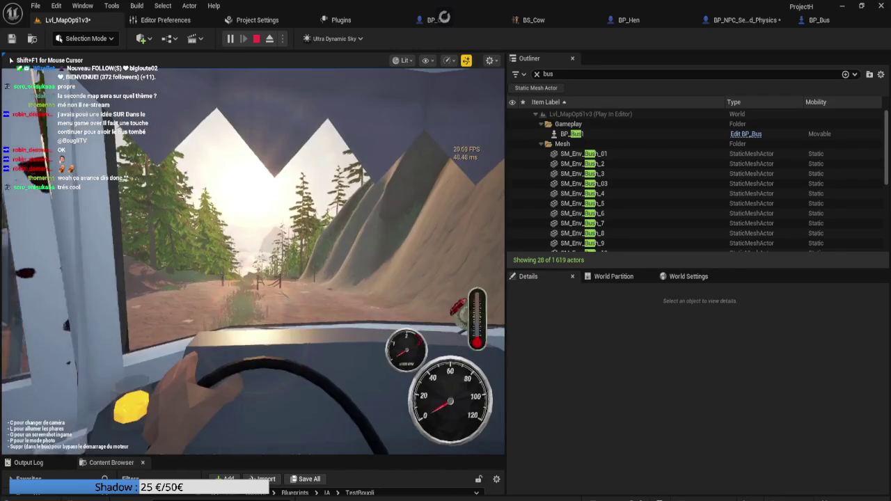
pyautogui.press('c')
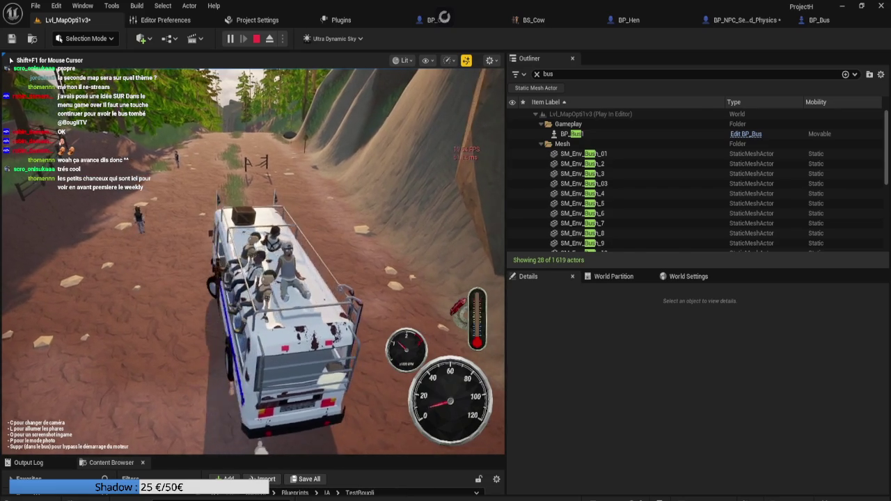
pyautogui.press('w')
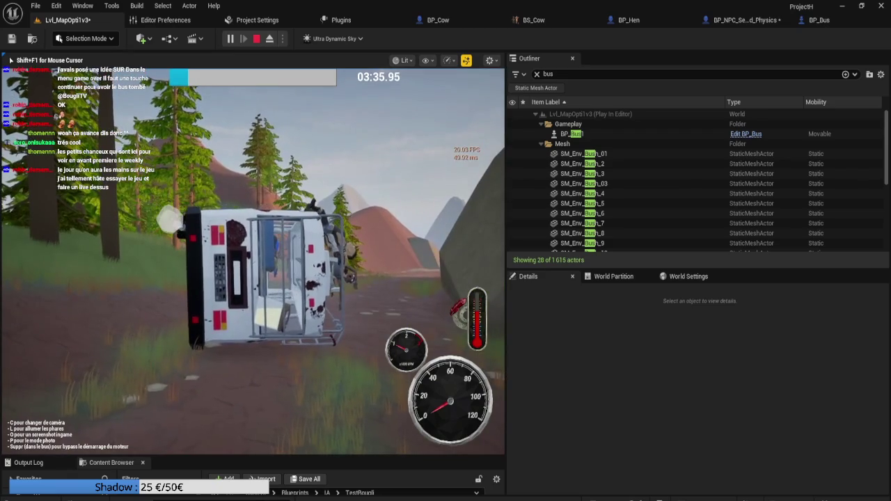
# - Once the bus has overturned, end the Play In Editor session with Esc
pyautogui.press('Escape')
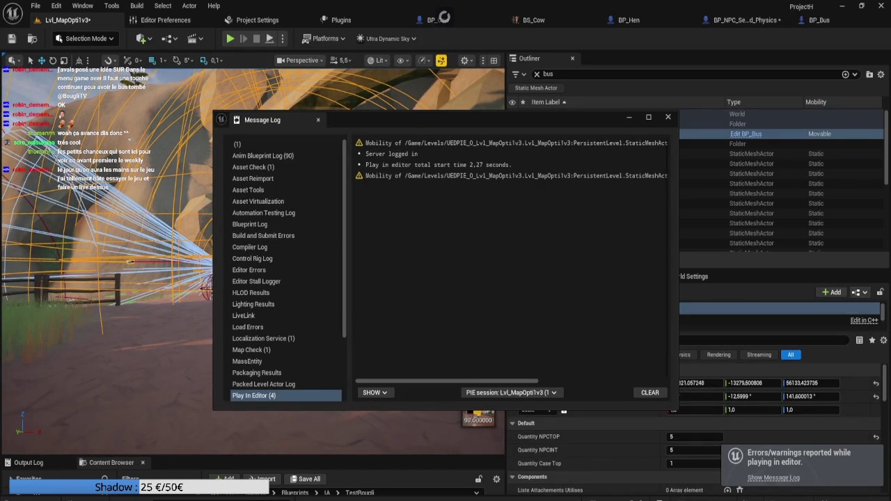
# - Close the Message Log, then select a character near the bus and the rock pile beside the road
pyautogui.click(668, 117)
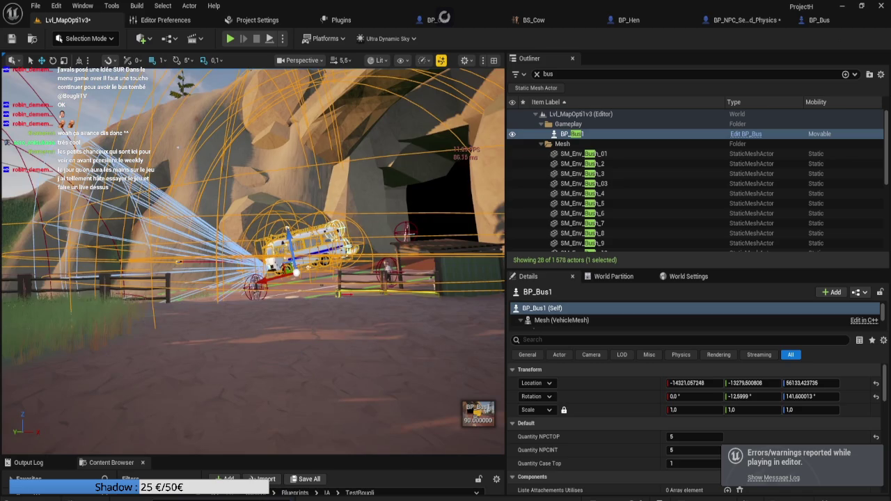
pyautogui.click(254, 286)
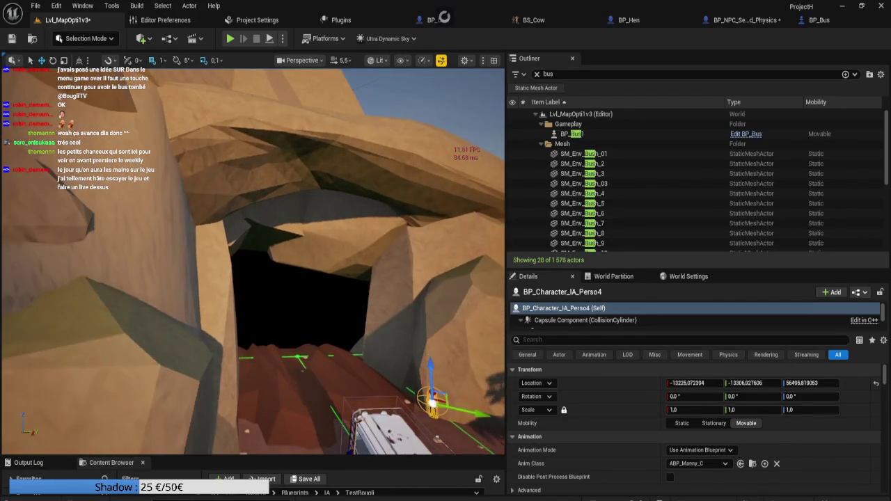
pyautogui.rightClick(397, 193)
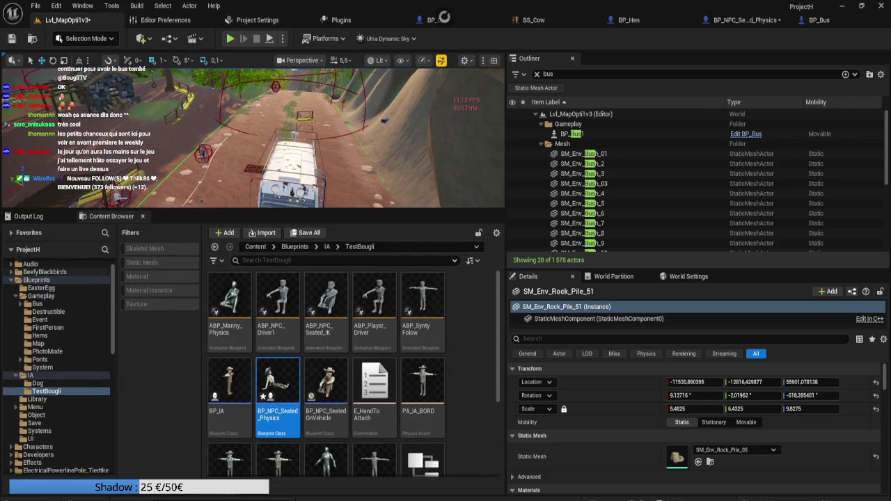
# - Open the Animation > Pedestrian folder and search it for 'dead'
pyautogui.click(56, 272)
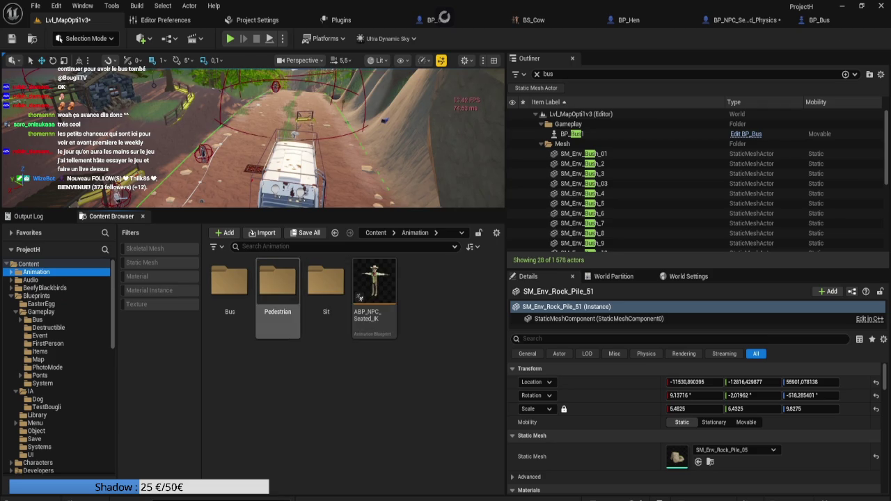
pyautogui.doubleClick(278, 282)
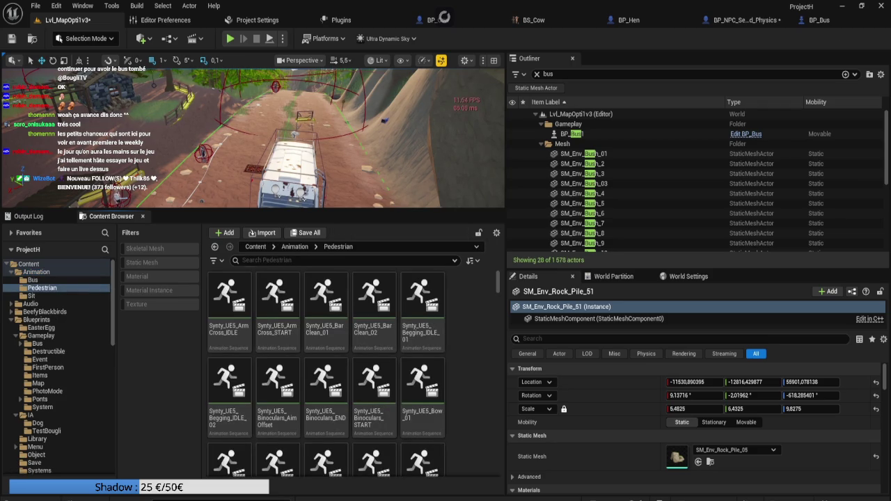
pyautogui.click(278, 261)
pyautogui.write('se')
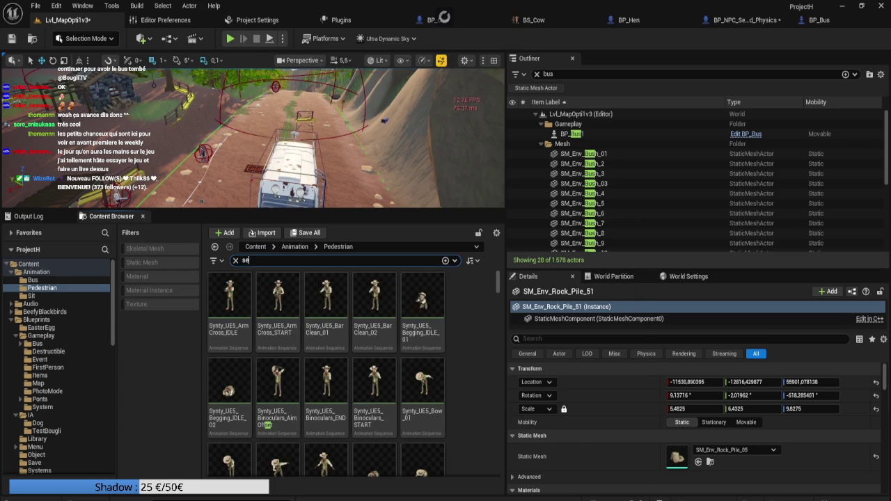
pyautogui.press('BackSpace')
pyautogui.press('BackSpace')
pyautogui.write('de')
pyautogui.write('ad')
# - Clear the empty search and open Synty_UE5_Begging_IDLE_02 in the animation editor
pyautogui.hotkey('ctrl', 'a')
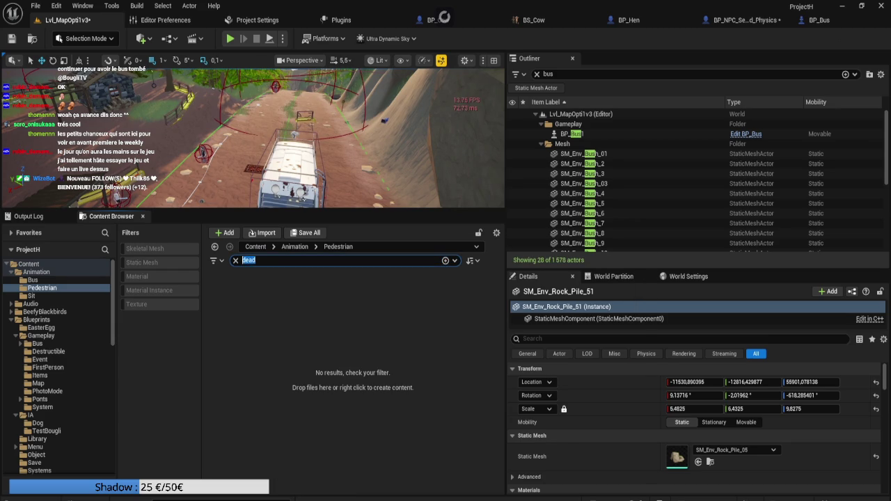
pyautogui.press('BackSpace')
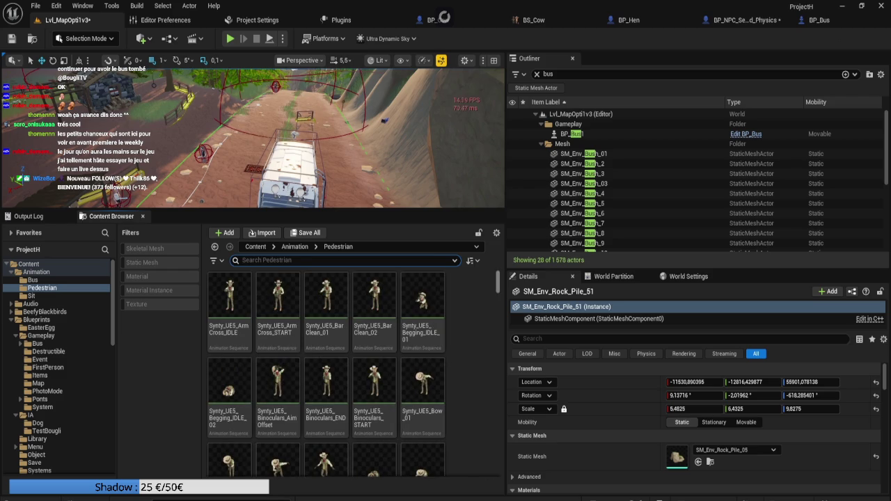
pyautogui.click(230, 393)
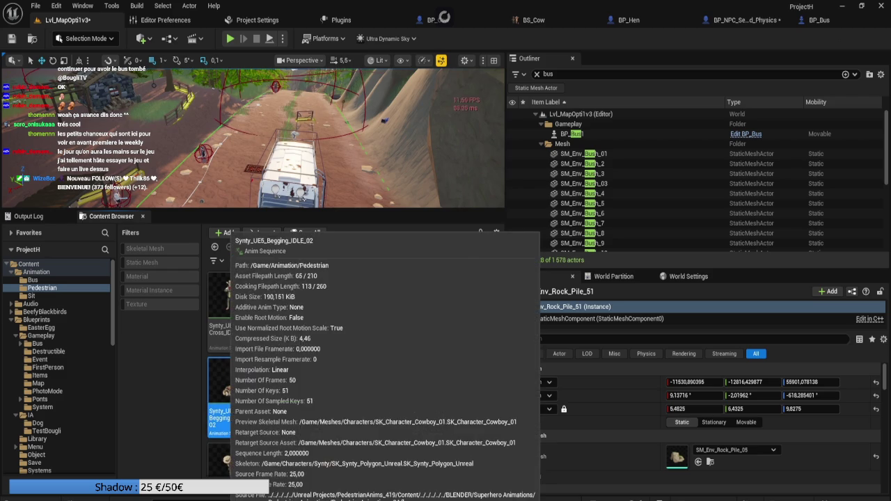
pyautogui.doubleClick(229, 394)
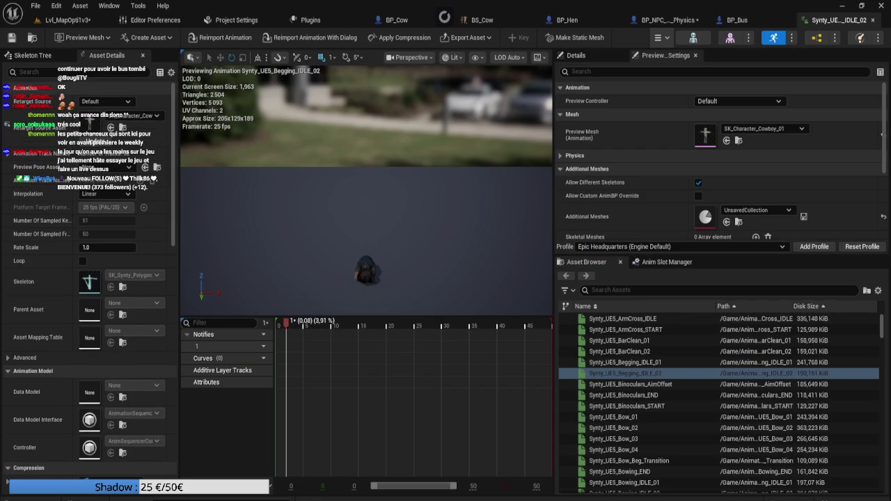
# - Zoom and orbit the Begging_IDLE_02 preview to a side view, then return to Lvl_MapOpti1v3
pyautogui.scroll(-3, 366, 208)
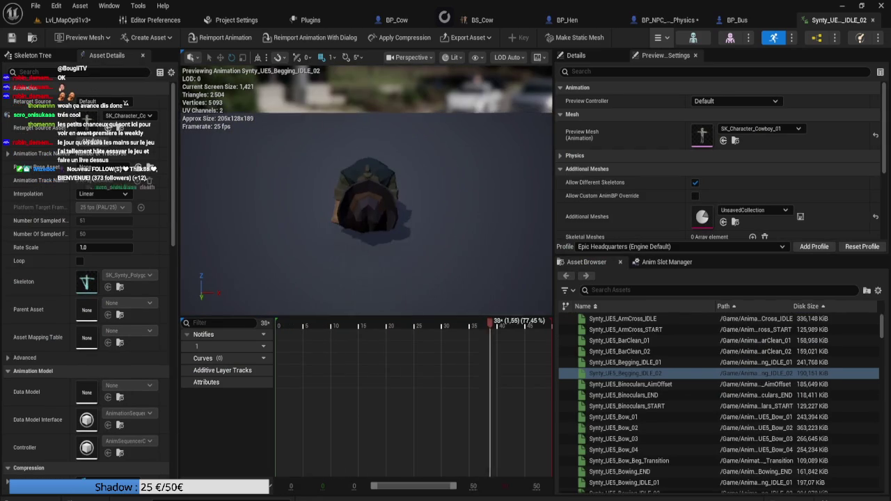
pyautogui.moveTo(367, 208)
pyautogui.mouseDown()
pyautogui.moveTo(411, 212)
pyautogui.moveTo(369, 237)
pyautogui.moveTo(404, 229)
pyautogui.mouseUp()
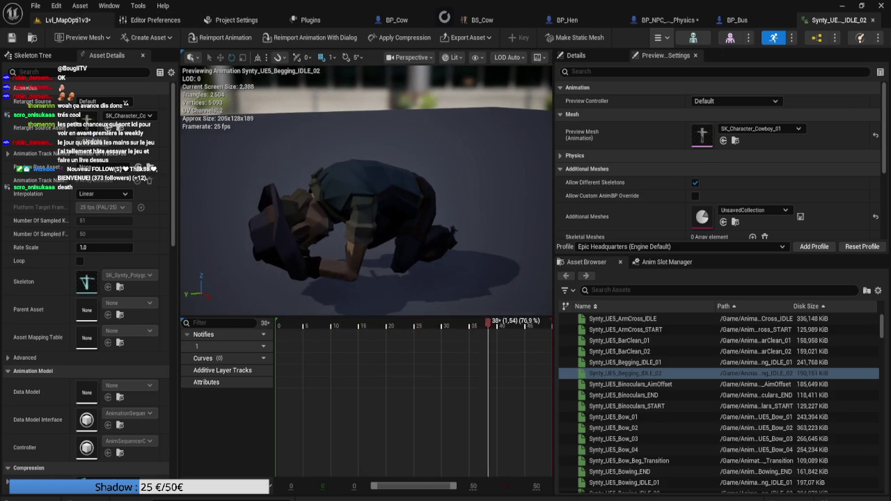
pyautogui.click(70, 20)
# - Search the Pedestrian animations for 'death', then clear the search when nothing matches
pyautogui.click(243, 260)
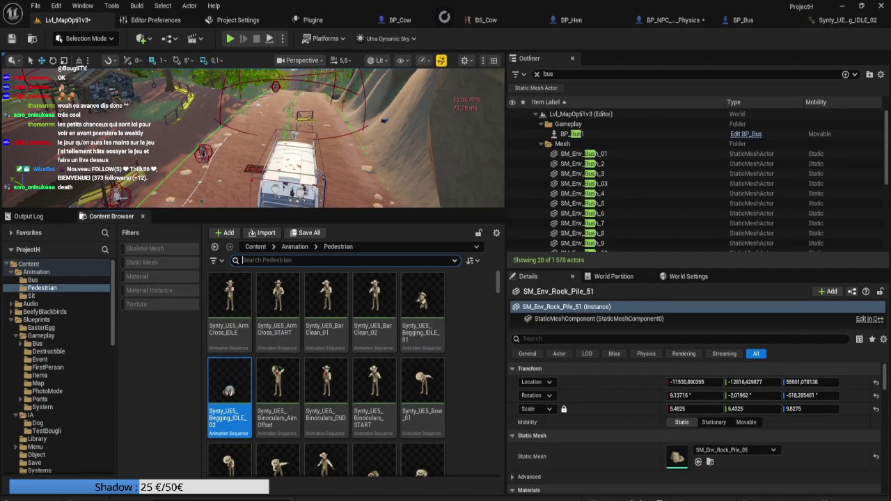
pyautogui.write('de')
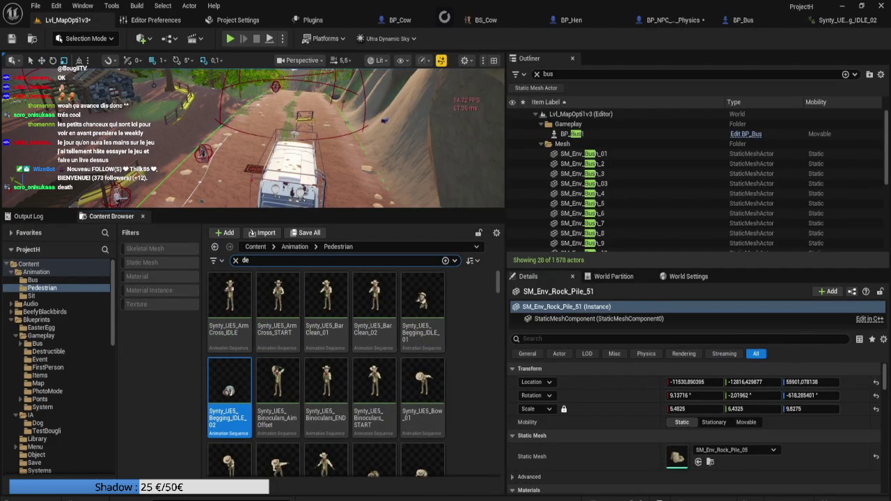
pyautogui.write('ath')
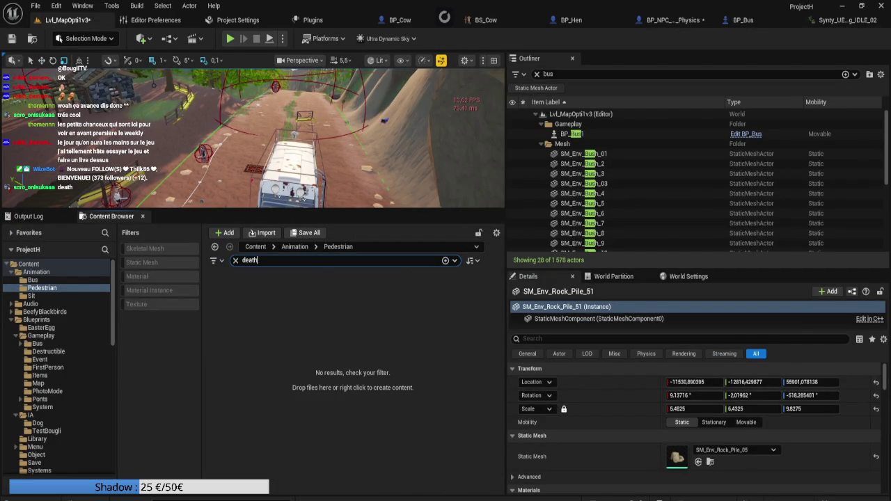
pyautogui.press('BackSpace')
pyautogui.press('BackSpace')
pyautogui.press('BackSpace')
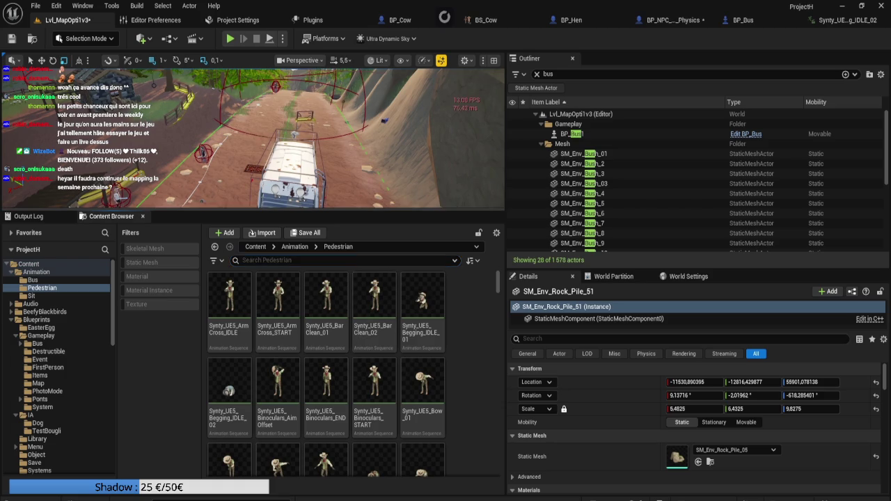
# - Drag the viewport splitter down to enlarge the level viewport, briefly check Discord, and return
pyautogui.moveTo(252, 210); pyautogui.dragTo(253, 342)
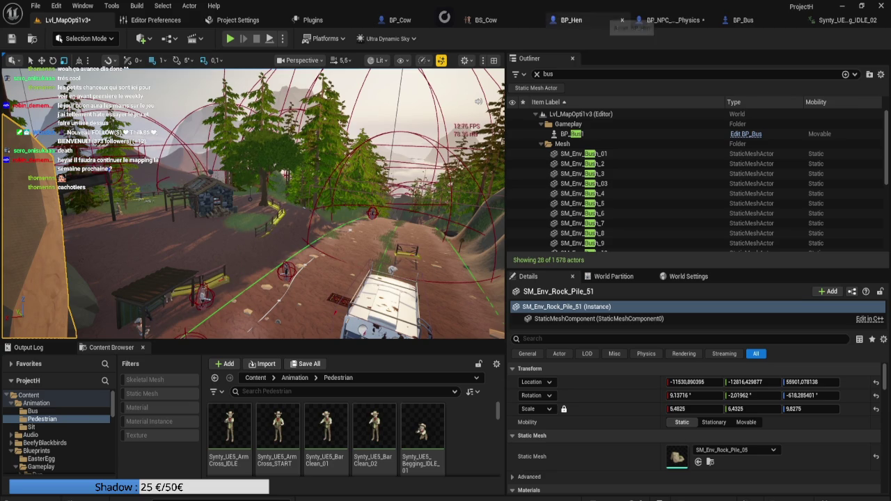
pyautogui.moveTo(508, 499)
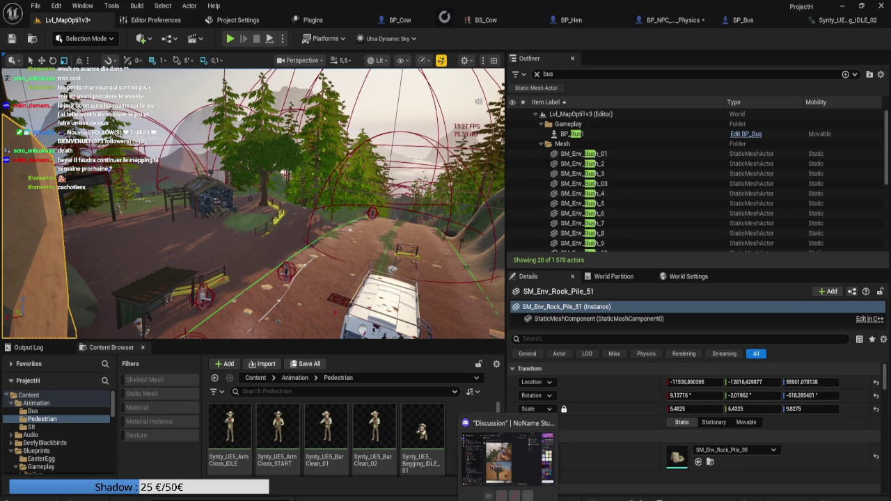
pyautogui.click(507, 456)
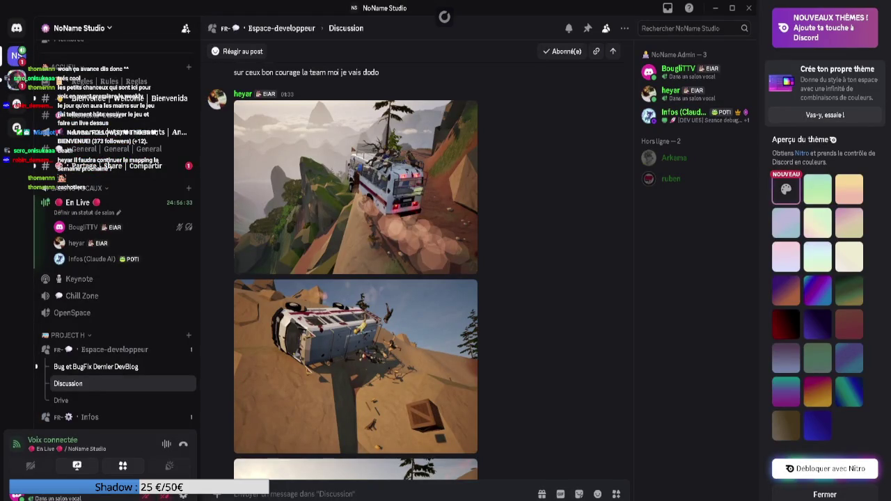
pyautogui.hotkey('alt', 'Tab')
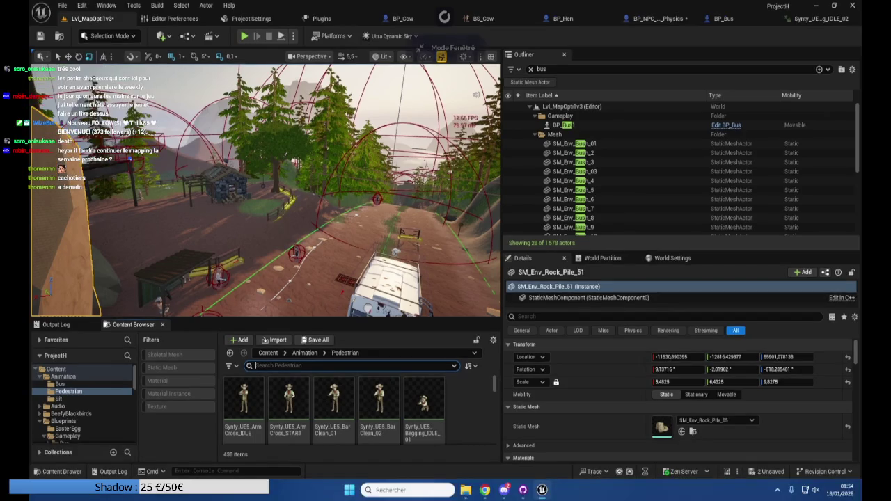